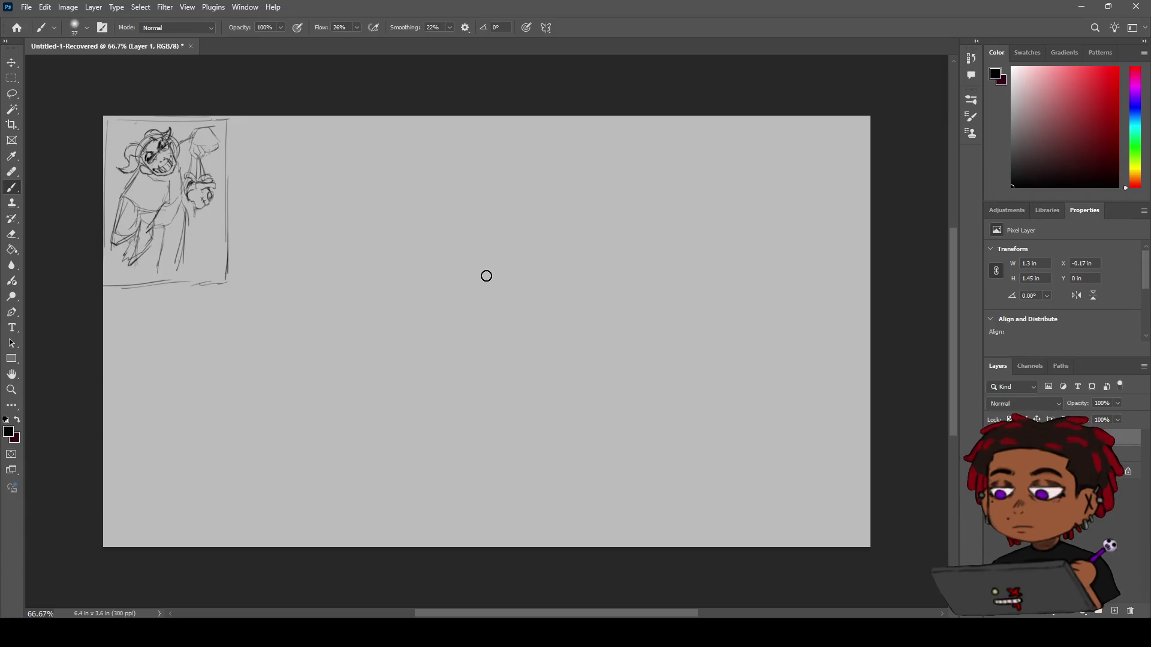
Sketch the head oval near the canvas centre, undoing the rejected attempts.
left_click_drag(427, 260, 530, 232)
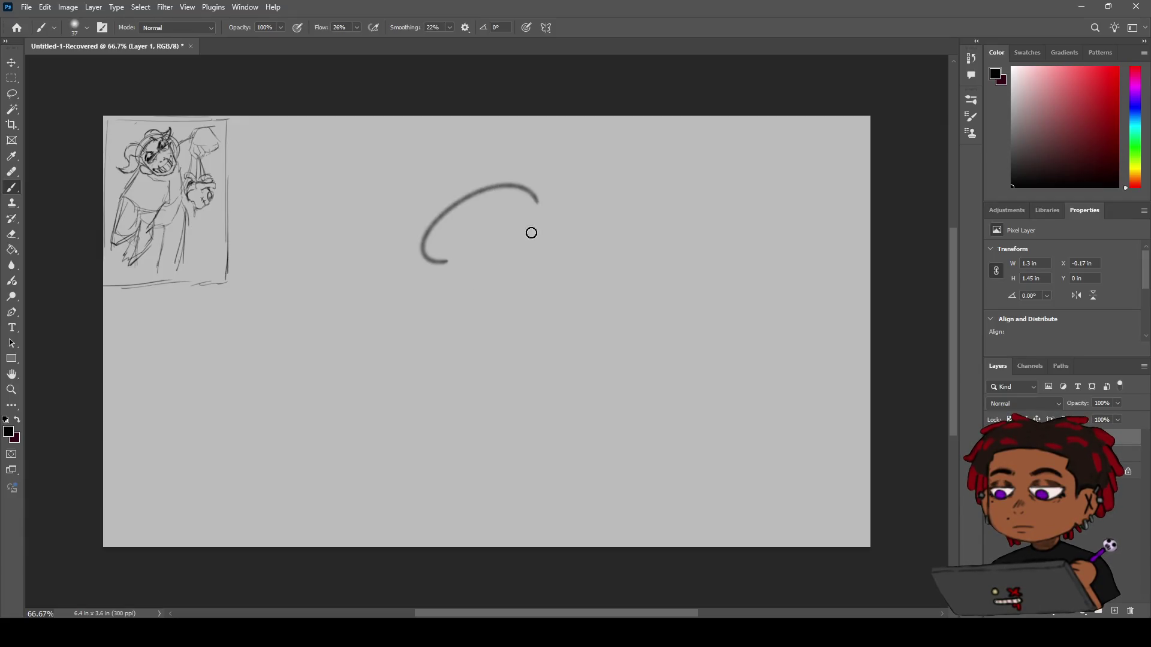
key("ctrl+z")
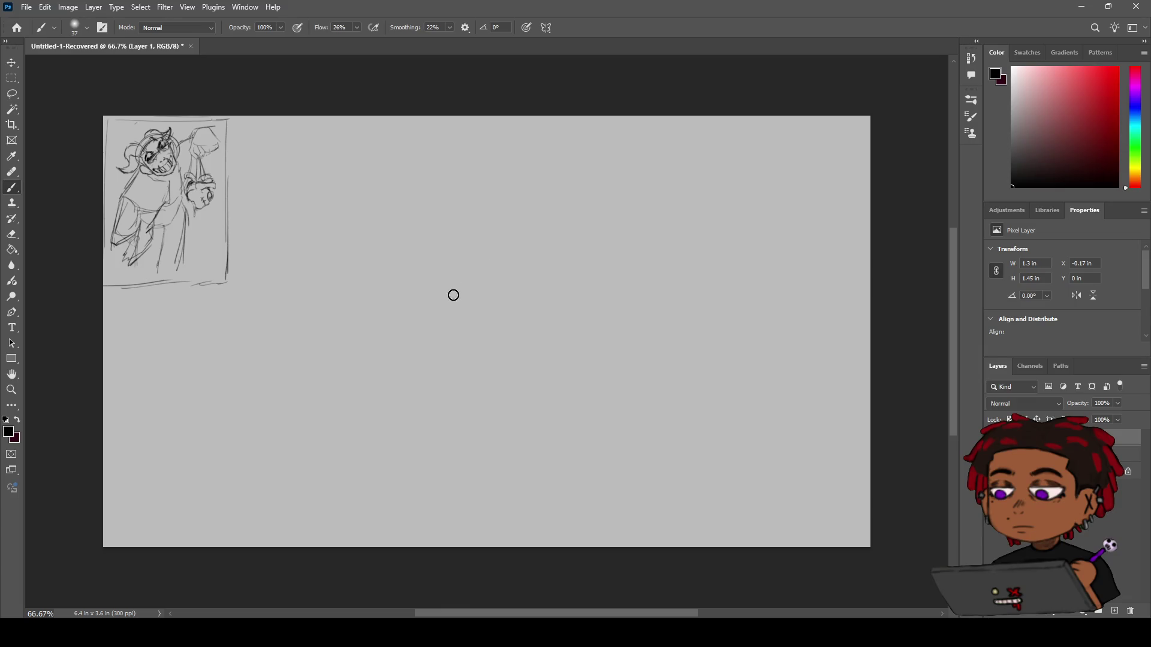
mouse_move(493, 193)
left_mouse_down()
mouse_move(530, 205)
mouse_move(487, 182)
mouse_move(507, 248)
left_mouse_up()
key("ctrl+z")
key("ctrl+z")
key("ctrl+z")
mouse_move(478, 199)
left_mouse_down()
mouse_move(450, 285)
mouse_move(507, 237)
mouse_move(510, 201)
mouse_move(509, 257)
mouse_move(445, 199)
mouse_move(486, 300)
left_mouse_up()
Draw a vertical facial guide line through the head.
key("ctrl+z")
key("ctrl+z")
key("ctrl+z")
left_click_drag(467, 223, 509, 311)
key("ctrl+z")
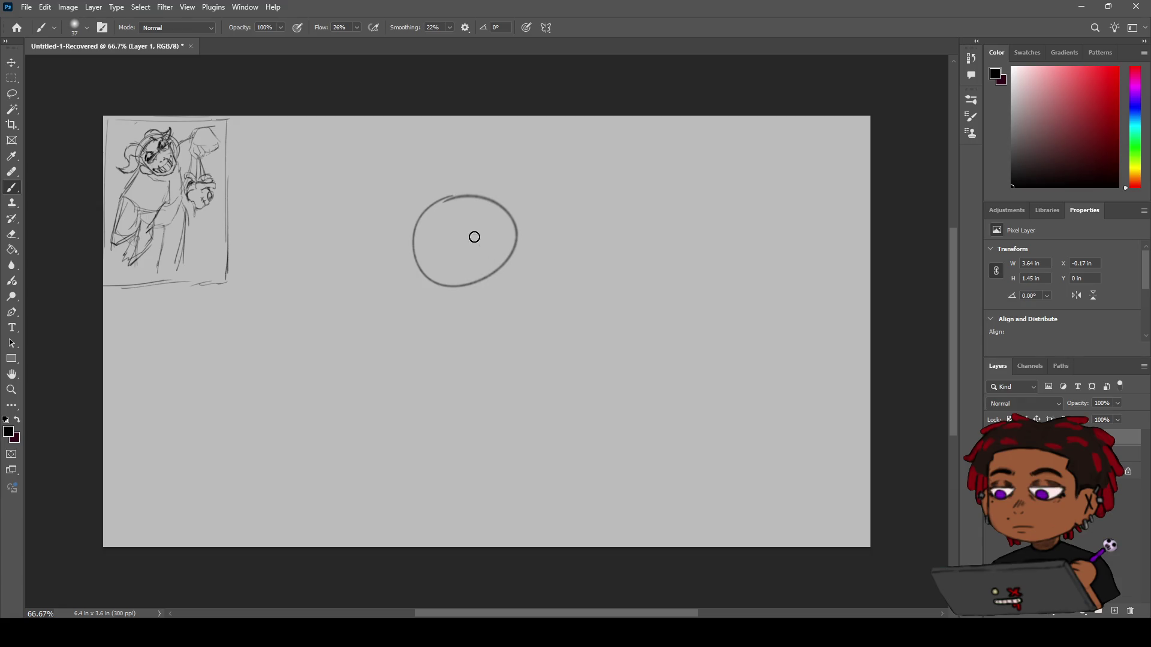
mouse_move(469, 226)
left_mouse_down()
mouse_move(510, 296)
mouse_move(477, 303)
mouse_move(456, 288)
mouse_move(468, 299)
left_mouse_up()
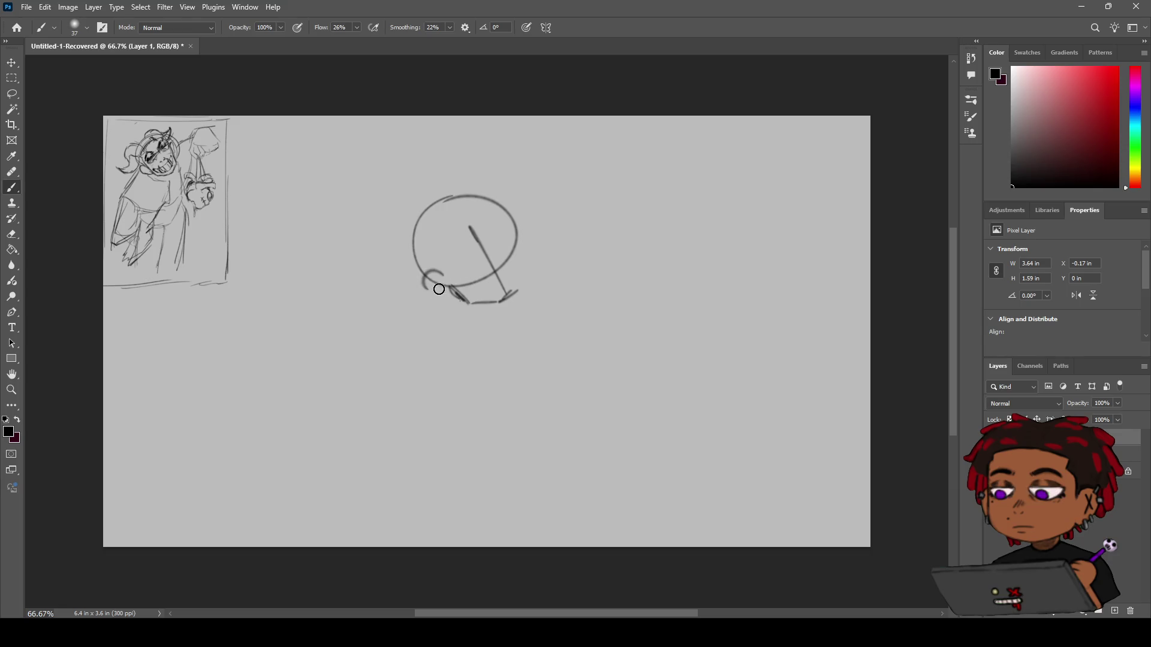
Add jaw curves on both sides of the head and thicken the right-side strokes.
mouse_move(441, 274)
left_mouse_down()
mouse_move(450, 293)
mouse_move(426, 287)
mouse_move(459, 299)
left_mouse_up()
left_click_drag(502, 220, 521, 282)
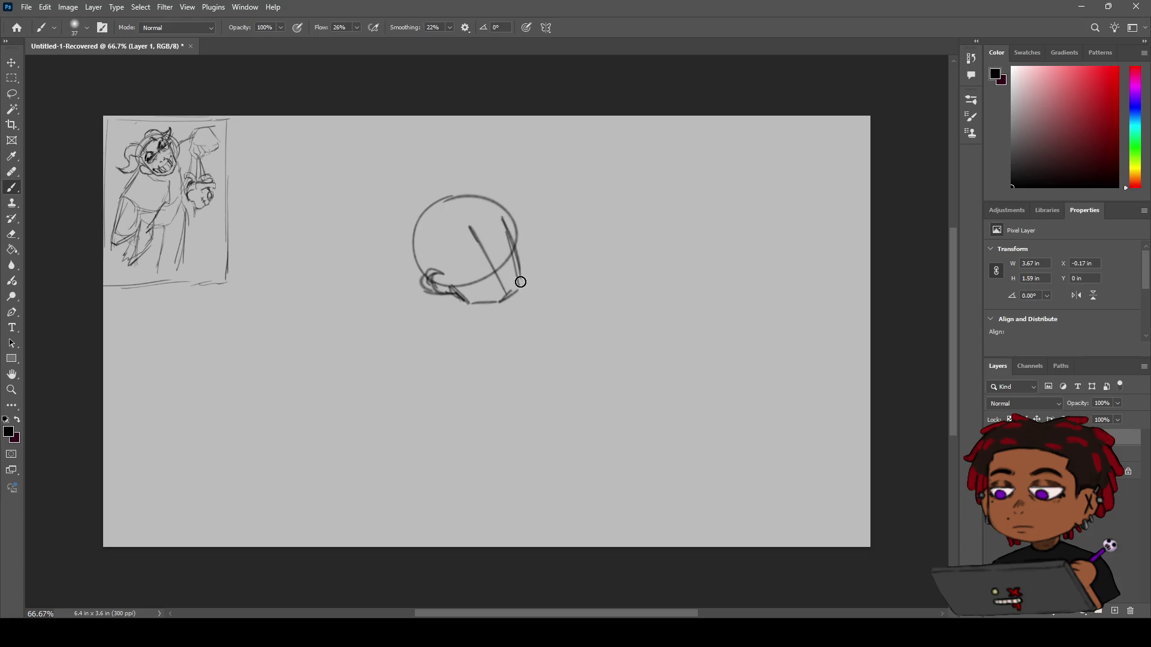
left_click_drag(483, 210, 467, 215)
left_click_drag(518, 259, 521, 294)
left_click_drag(503, 223, 520, 279)
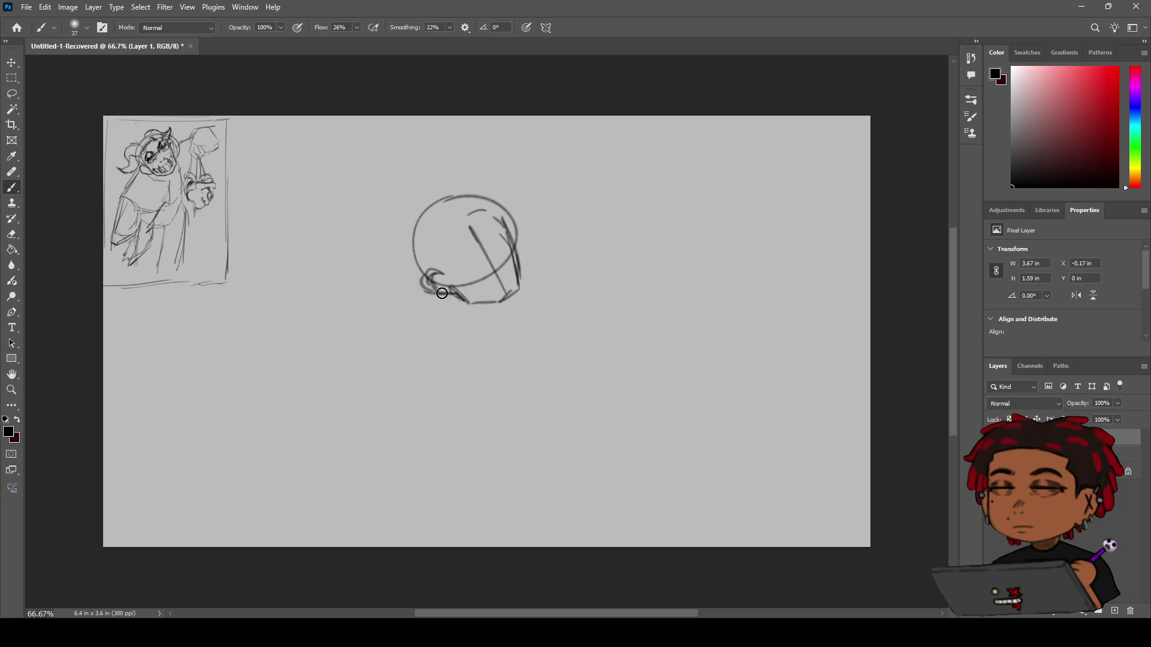
Draw a diagonal line down-left from the chin and a first up-right arm line.
left_click_drag(440, 294, 394, 356)
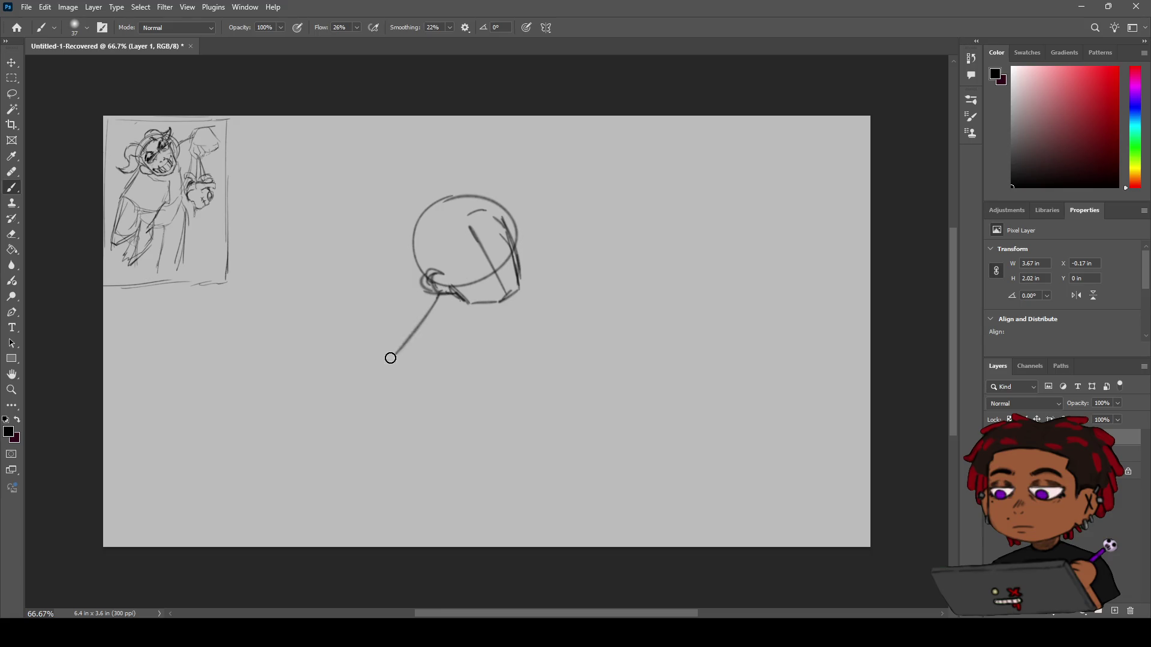
left_click_drag(516, 231, 544, 208)
key("ctrl+z")
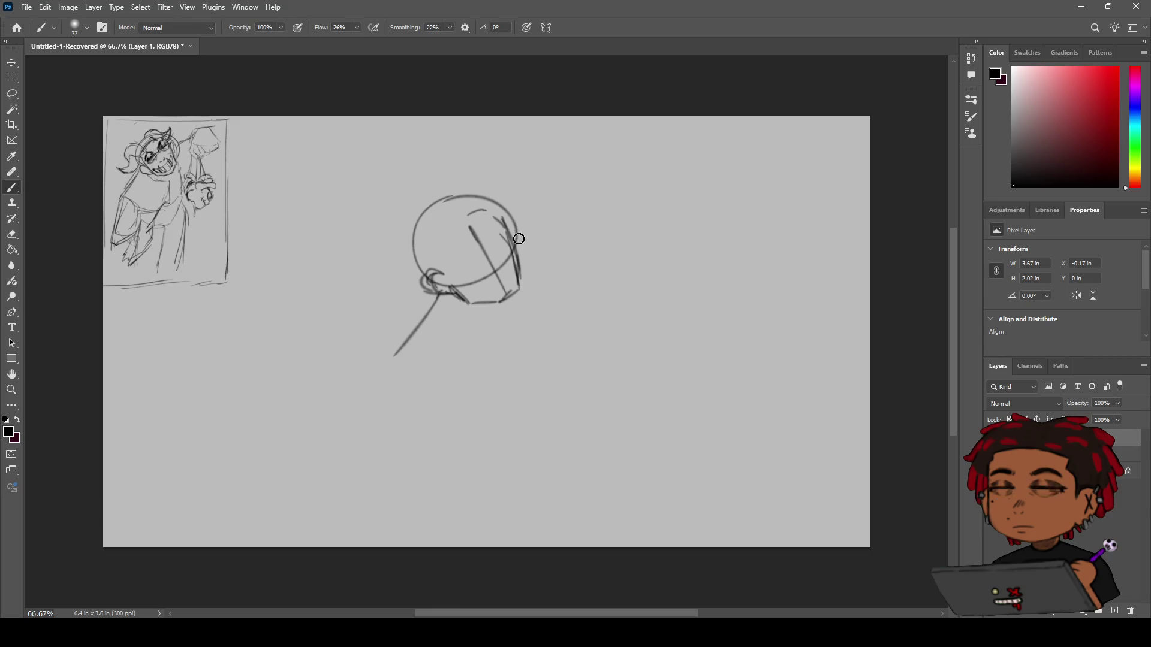
left_click_drag(512, 239, 547, 177)
key("ctrl+z")
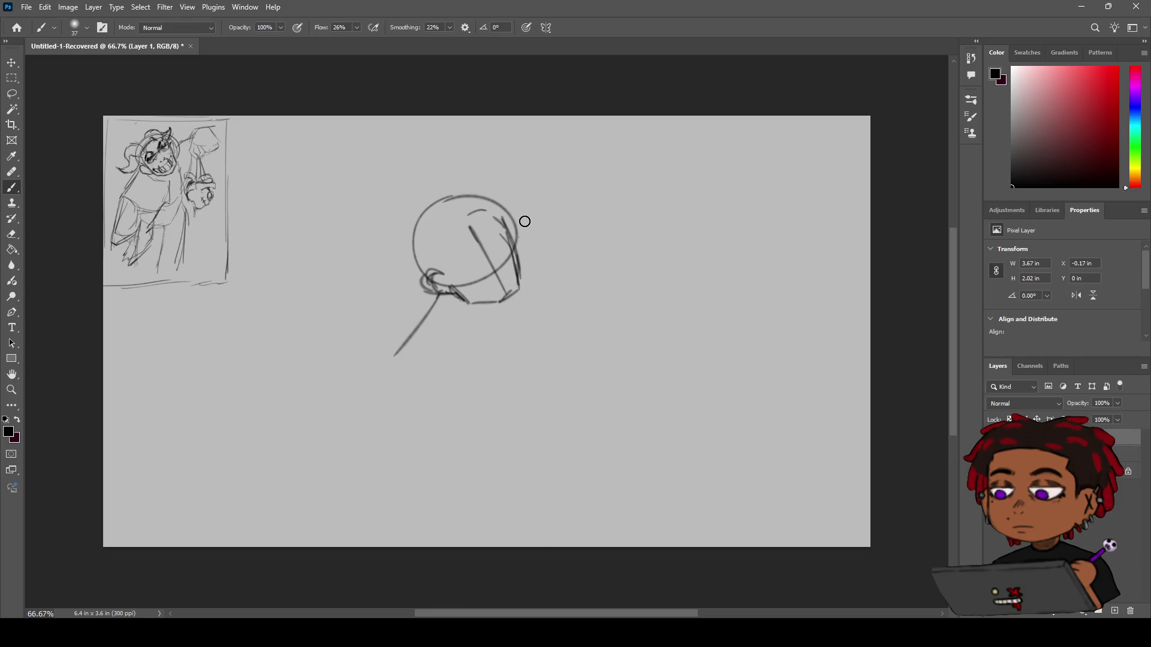
Retry the arm line rising up-right from the head's right edge.
left_click_drag(516, 226, 582, 177)
key("ctrl+z")
left_click_drag(514, 227, 566, 187)
key("ctrl+z")
mouse_move(515, 225)
left_mouse_down()
mouse_move(548, 176)
mouse_move(600, 183)
mouse_move(643, 161)
mouse_move(665, 210)
left_mouse_up()
key("ctrl+z")
key("ctrl+z")
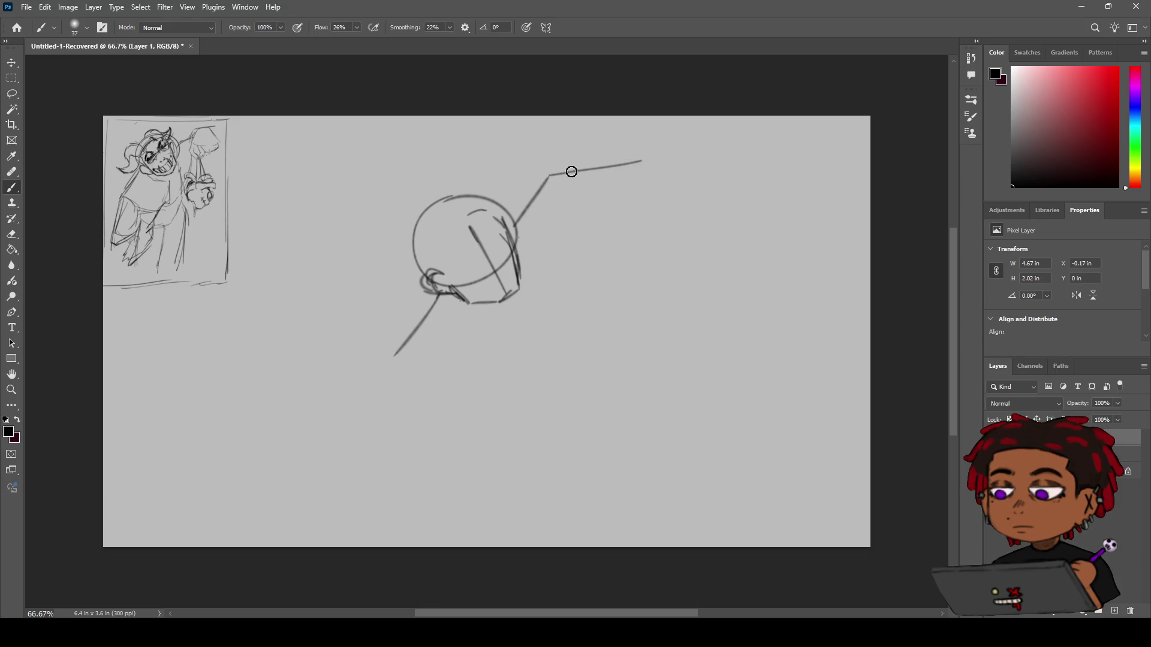
Try a short stroke near the chin line's end, then undo it and the last curve.
mouse_move(409, 367)
left_mouse_down()
mouse_move(393, 364)
mouse_move(466, 350)
mouse_move(449, 365)
left_mouse_up()
key("ctrl+z")
key("ctrl+z")
key("ctrl+z")
key("ctrl+space")
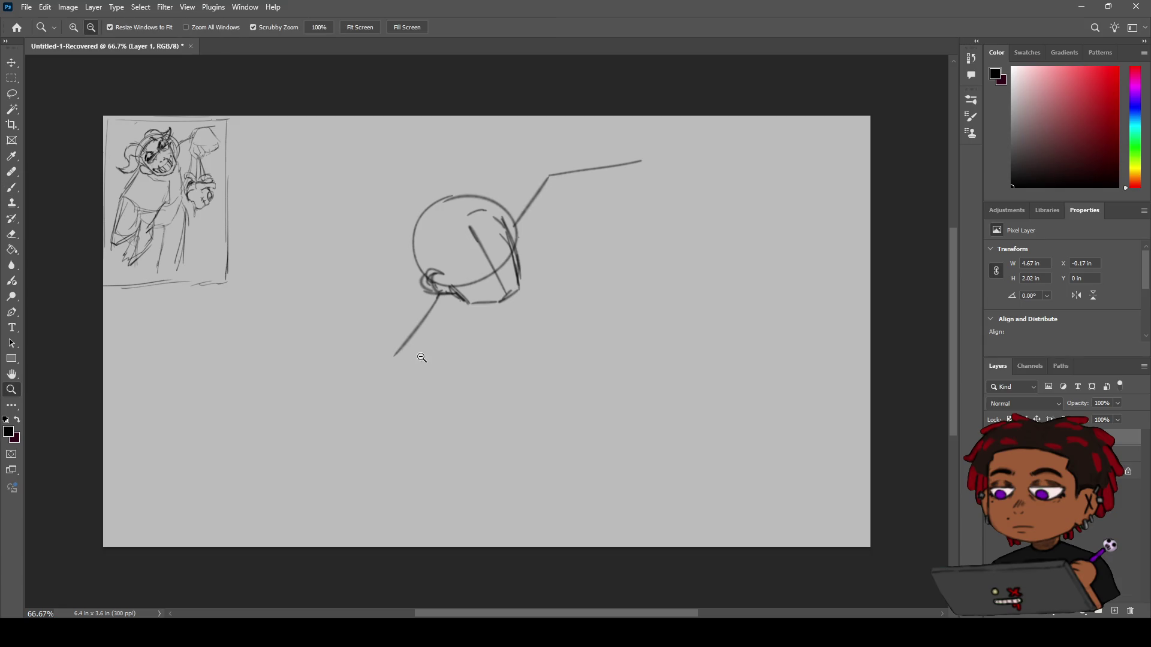
key("ctrl+z")
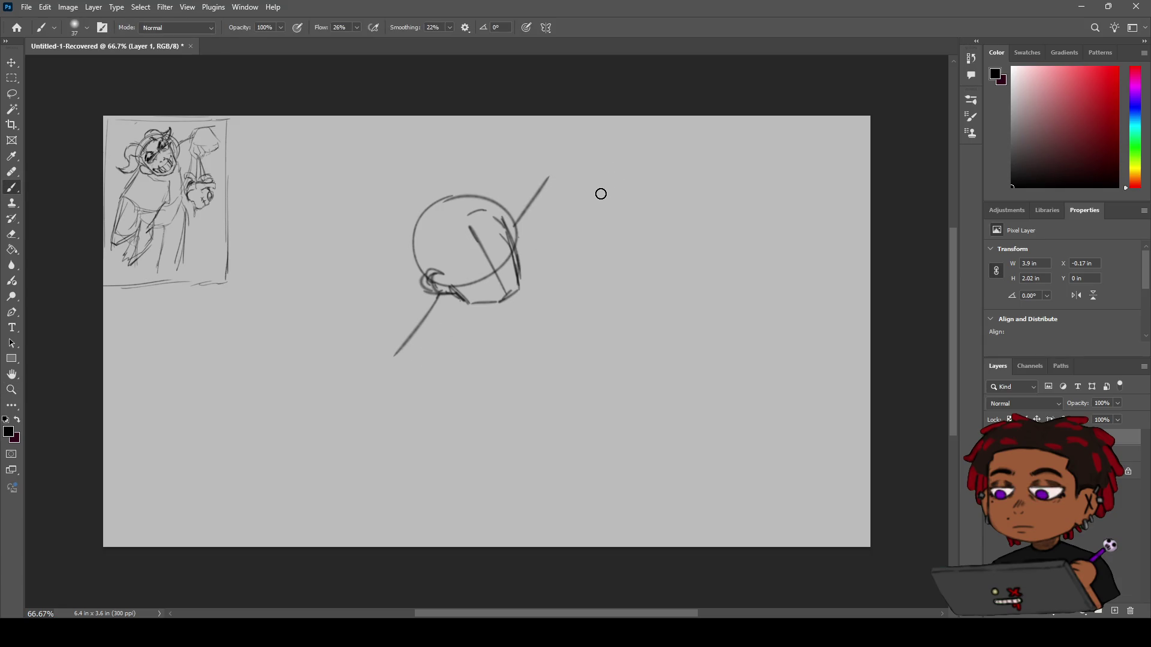
Redraw a shorter arm line up-right from the head with a small tick at its end.
key("ctrl+z")
mouse_move(514, 225)
left_mouse_down()
mouse_move(542, 196)
mouse_move(588, 180)
mouse_move(563, 205)
mouse_move(564, 226)
mouse_move(581, 207)
left_mouse_up()
key("ctrl+z")
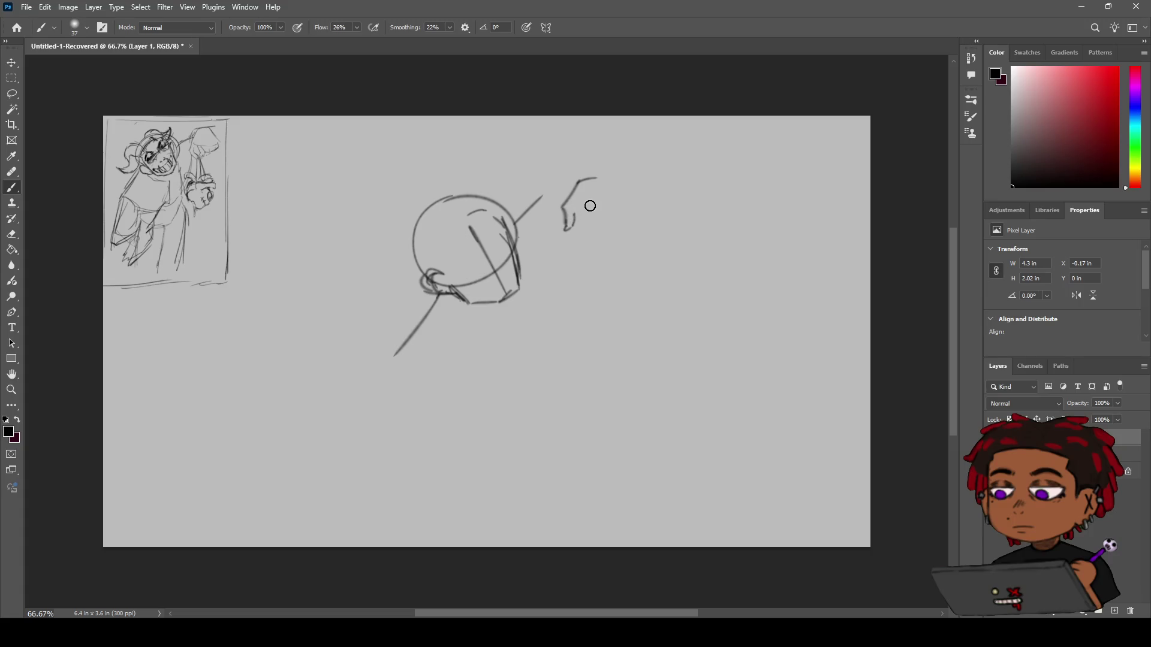
key("ctrl+z")
key("ctrl+z")
left_click_drag(566, 202, 554, 222)
Sketch the hand's curved back, fingers, darker thumb side and a curled fingertip.
left_click_drag(598, 182, 625, 214)
mouse_move(606, 205)
left_mouse_down()
mouse_move(608, 220)
mouse_move(597, 218)
mouse_move(612, 230)
mouse_move(602, 204)
mouse_move(575, 219)
left_mouse_up()
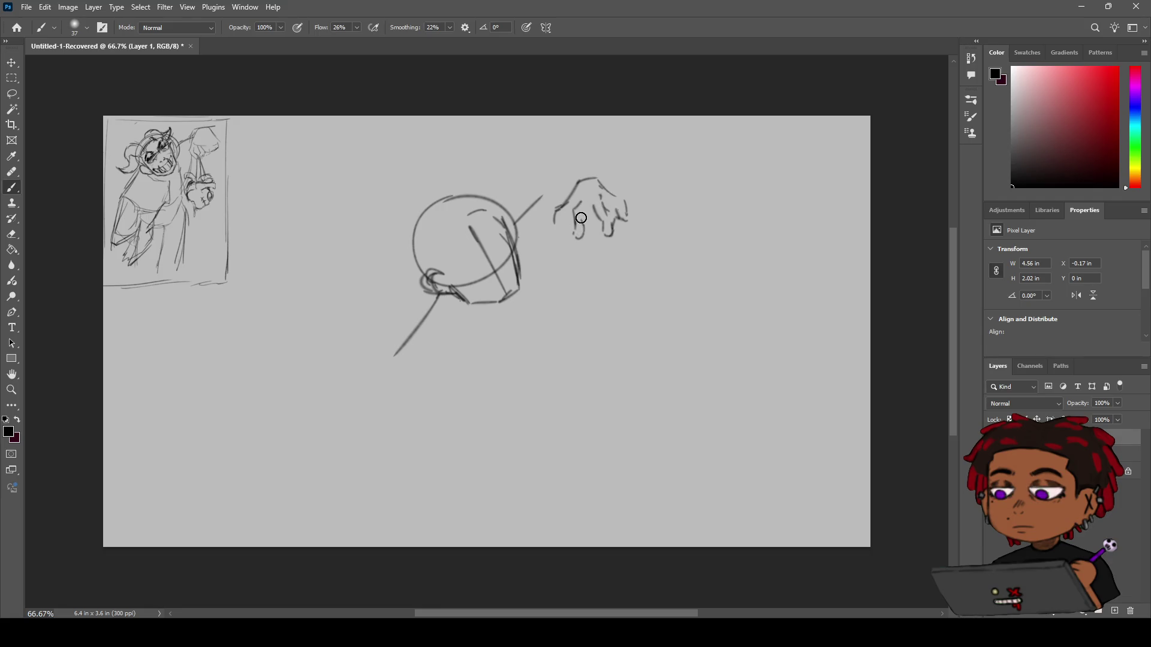
left_click_drag(590, 207, 585, 219)
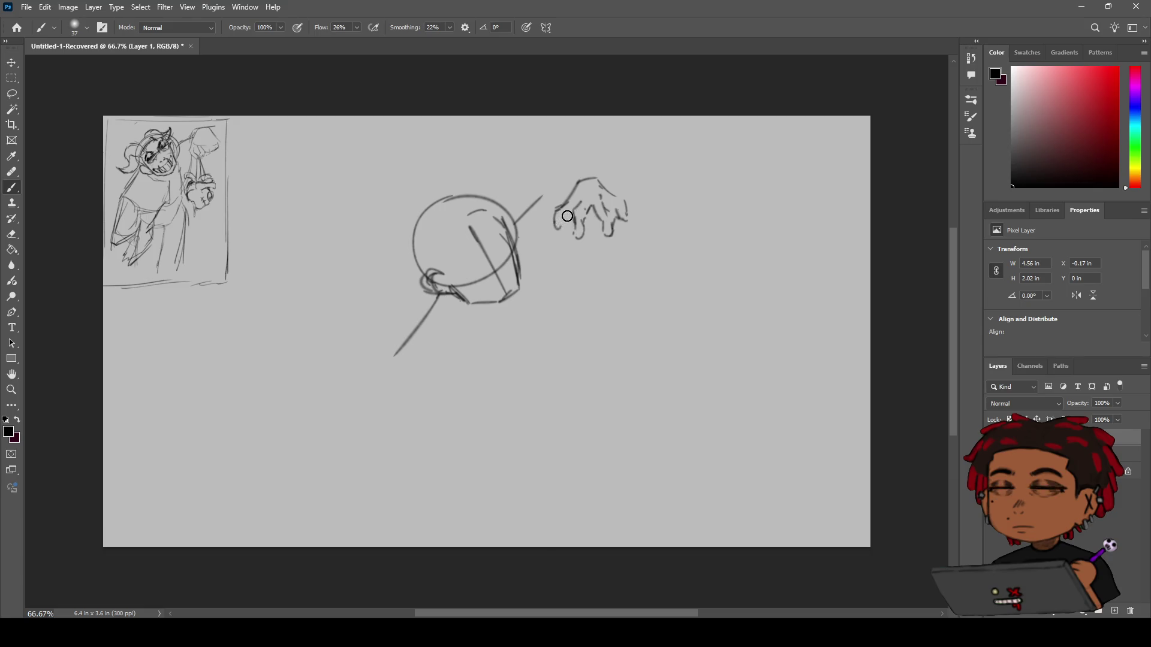
mouse_move(555, 213)
left_mouse_down()
mouse_move(564, 223)
mouse_move(574, 209)
mouse_move(581, 279)
left_mouse_up()
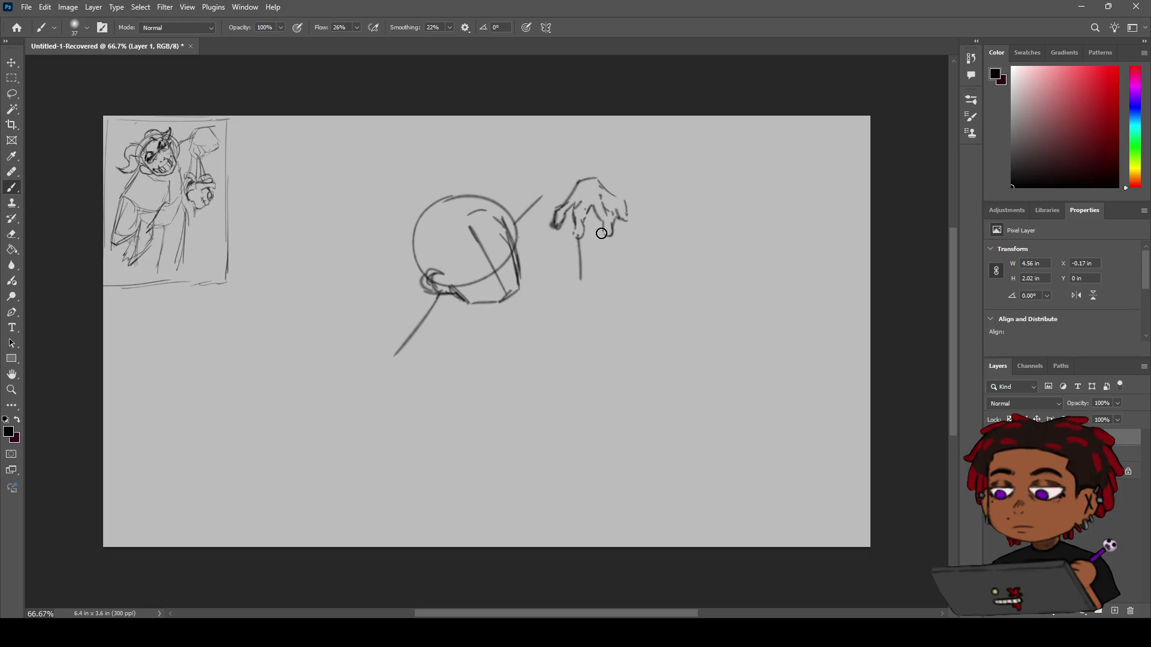
left_click_drag(601, 233, 614, 225)
Draw a long stem hanging down from the fingers.
left_click_drag(609, 238, 607, 319)
key("ctrl+z")
left_click_drag(605, 234, 593, 305)
left_click_drag(575, 237, 586, 306)
left_click_drag(626, 216, 611, 248)
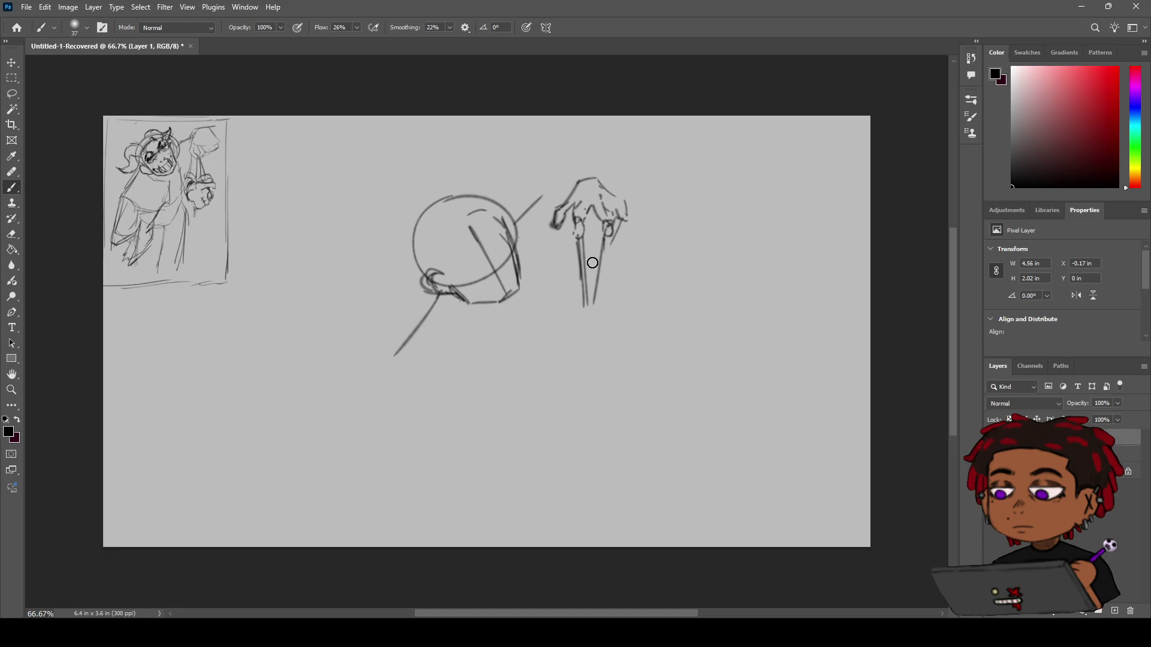
Add curves below the stem and an arc curving down-right beneath the hand.
mouse_move(582, 283)
left_mouse_down()
mouse_move(563, 329)
mouse_move(582, 333)
left_mouse_up()
key("ctrl+z")
left_click_drag(579, 277, 573, 318)
left_click_drag(553, 223, 579, 286)
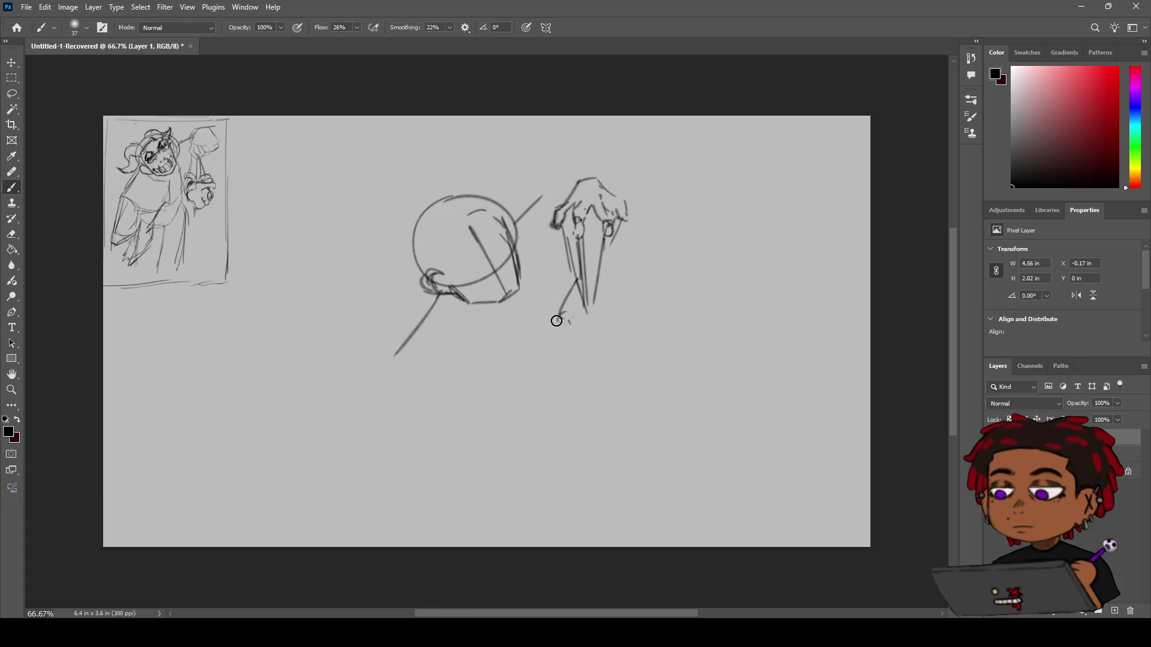
left_click_drag(575, 318, 555, 334)
mouse_move(605, 303)
left_mouse_down()
mouse_move(617, 313)
mouse_move(612, 375)
left_mouse_up()
key("ctrl+z")
left_click_drag(586, 304, 613, 389)
Draw the round fruit below the hand, tracing its left side and bottom.
key("ctrl+z")
mouse_move(594, 303)
left_mouse_down()
mouse_move(647, 344)
mouse_move(596, 375)
left_mouse_up()
key("ctrl+z")
mouse_move(598, 310)
left_mouse_down()
mouse_move(560, 357)
mouse_move(607, 326)
mouse_move(573, 371)
left_mouse_up()
key("ctrl+z")
key("ctrl+z")
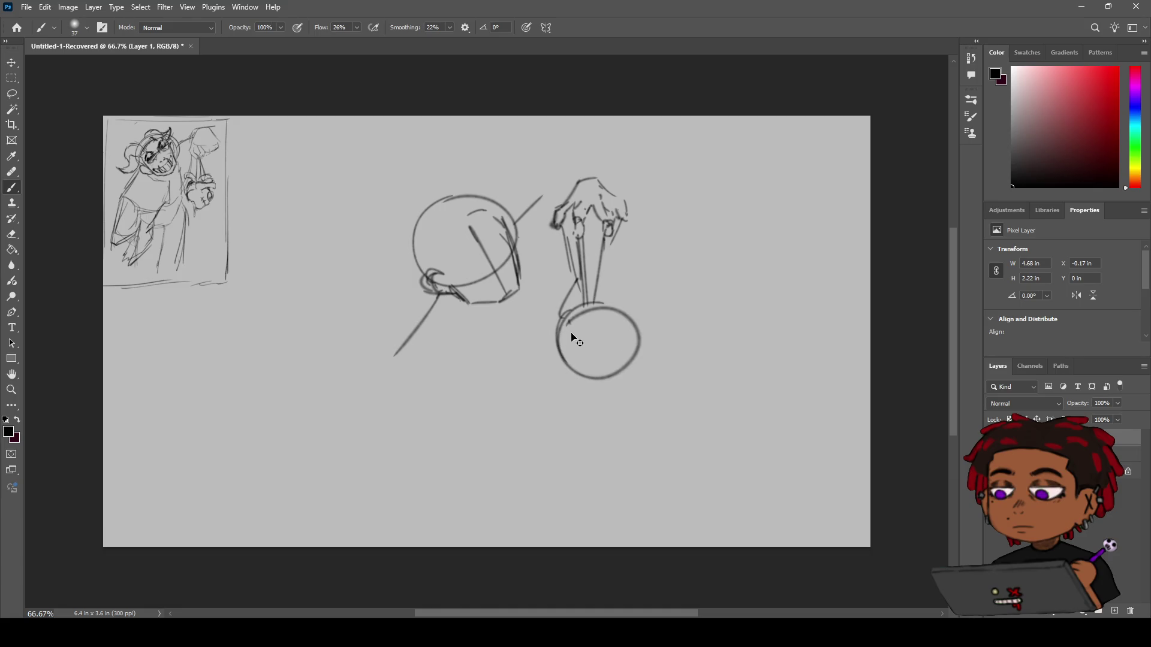
mouse_move(575, 316)
left_mouse_down()
mouse_move(564, 362)
mouse_move(600, 379)
mouse_move(623, 353)
mouse_move(595, 315)
mouse_move(566, 323)
mouse_move(563, 345)
mouse_move(574, 316)
mouse_move(597, 317)
mouse_move(566, 360)
mouse_move(587, 351)
left_mouse_up()
Add the knot at the fruit's top and a band wrapping its right side.
mouse_move(581, 303)
left_mouse_down()
mouse_move(554, 306)
mouse_move(572, 313)
mouse_move(560, 319)
mouse_move(551, 296)
mouse_move(617, 285)
mouse_move(590, 302)
mouse_move(614, 283)
mouse_move(630, 293)
mouse_move(607, 298)
left_mouse_up()
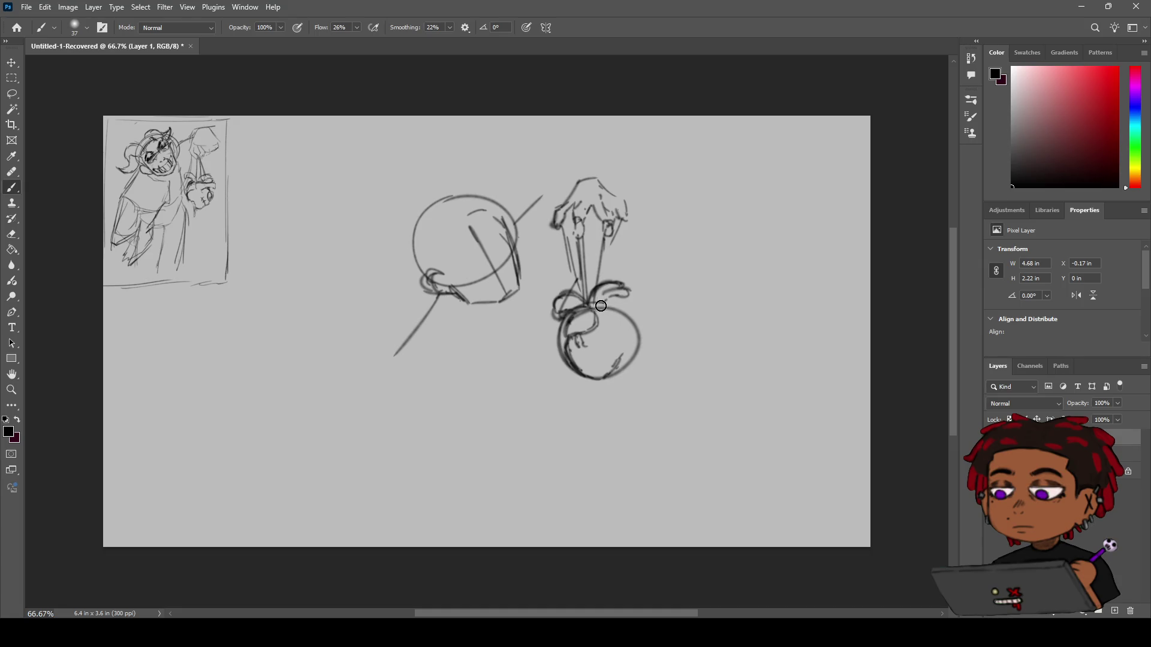
left_click_drag(603, 306, 640, 298)
mouse_move(647, 302)
left_mouse_down()
mouse_move(616, 325)
mouse_move(629, 317)
mouse_move(643, 339)
mouse_move(635, 363)
mouse_move(614, 371)
left_mouse_up()
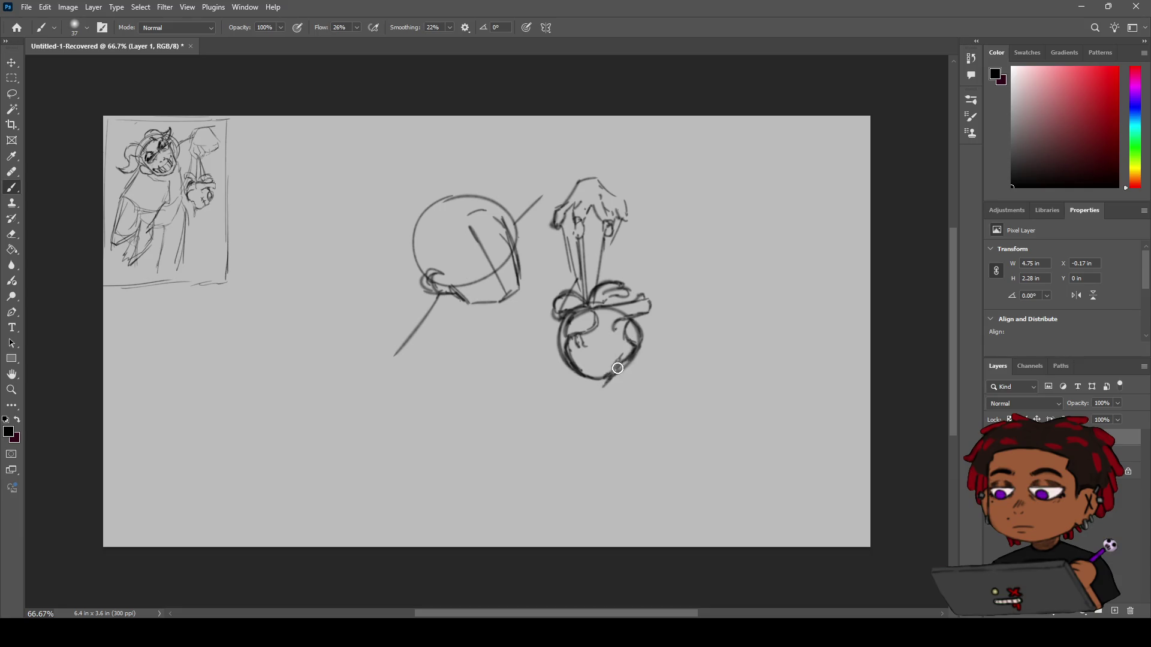
Undo the tail stroke and erase the fruit's lower-right strokes with a size-38 eraser.
key("ctrl+z")
key("e")
scroll(599, 369, "up", 3)
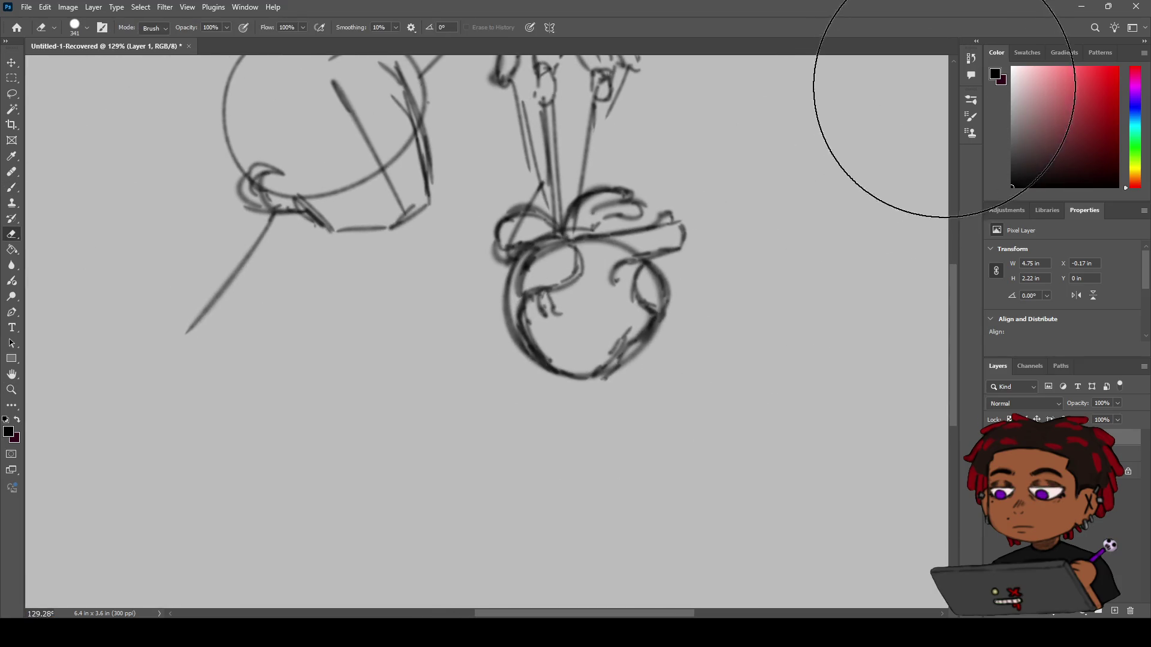
key("bracketleft")
key("bracketleft")
key("bracketleft")
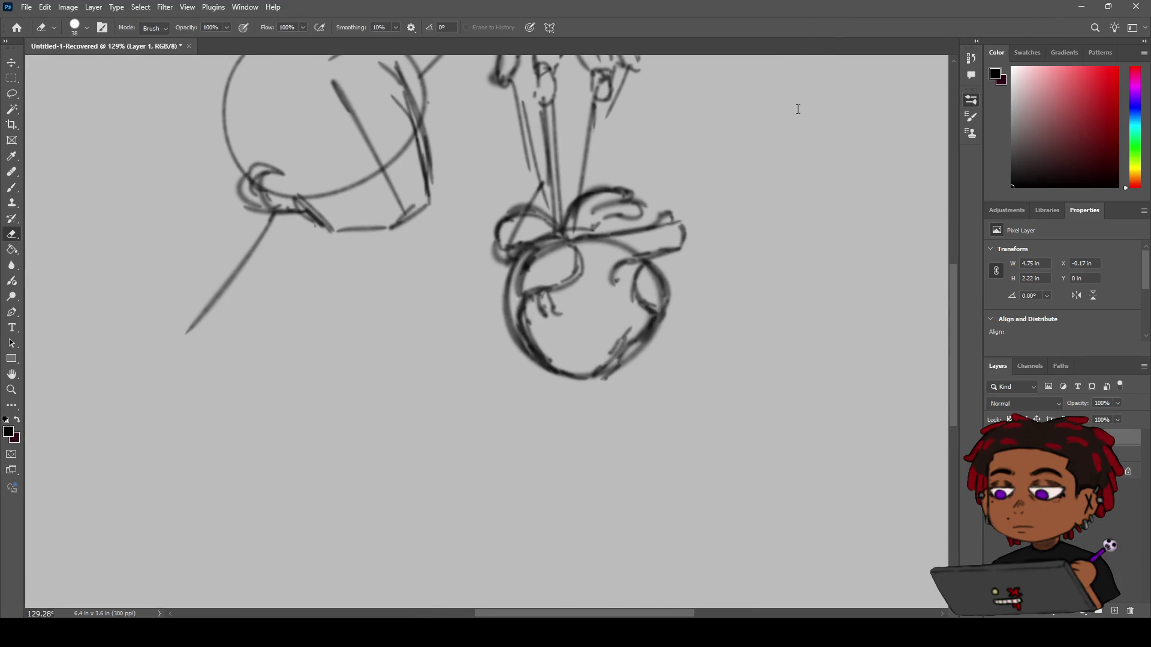
mouse_move(607, 345)
left_mouse_down()
mouse_move(616, 334)
mouse_move(644, 351)
mouse_move(609, 359)
mouse_move(617, 339)
mouse_move(648, 334)
mouse_move(606, 367)
mouse_move(609, 403)
mouse_move(609, 360)
mouse_move(623, 343)
mouse_move(596, 327)
mouse_move(628, 324)
left_mouse_up()
key("b")
key("z")
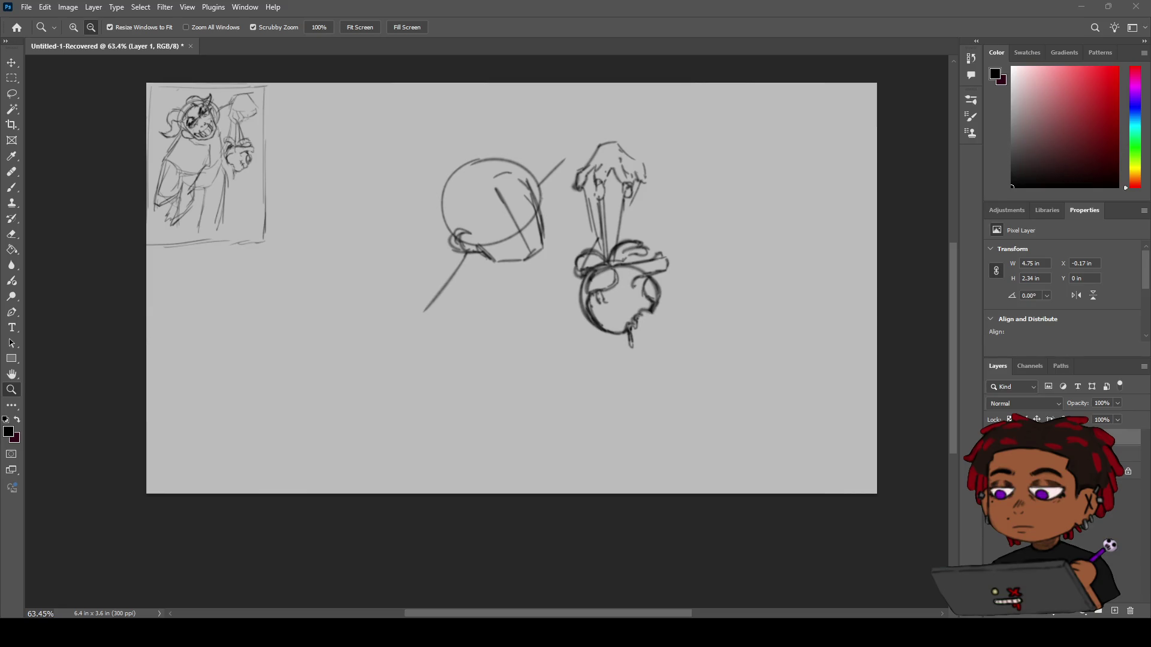
Extend the arm line toward the hand.
key("b")
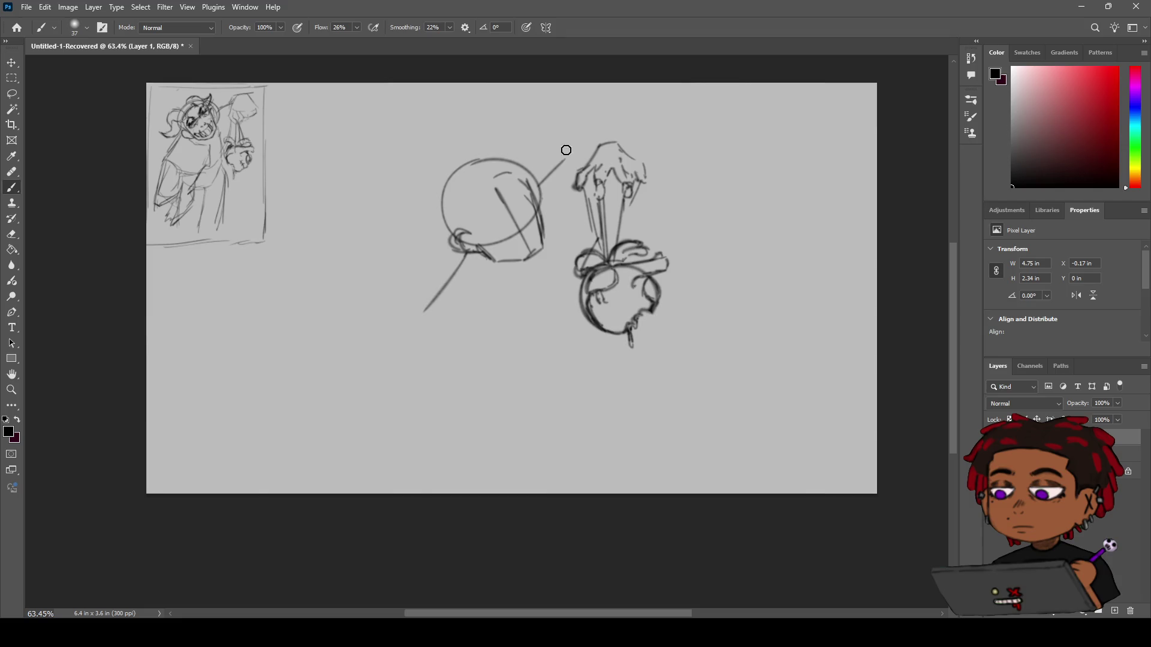
left_click_drag(565, 159, 617, 142)
mouse_move(426, 316)
left_mouse_down()
mouse_move(479, 313)
mouse_move(487, 353)
left_mouse_up()
key("ctrl+z")
Draw the neck line curving down into a longer curved shoulder line.
key("ctrl+z")
left_click_drag(467, 256, 419, 341)
key("ctrl+z")
key("ctrl+z")
left_click_drag(470, 258, 411, 363)
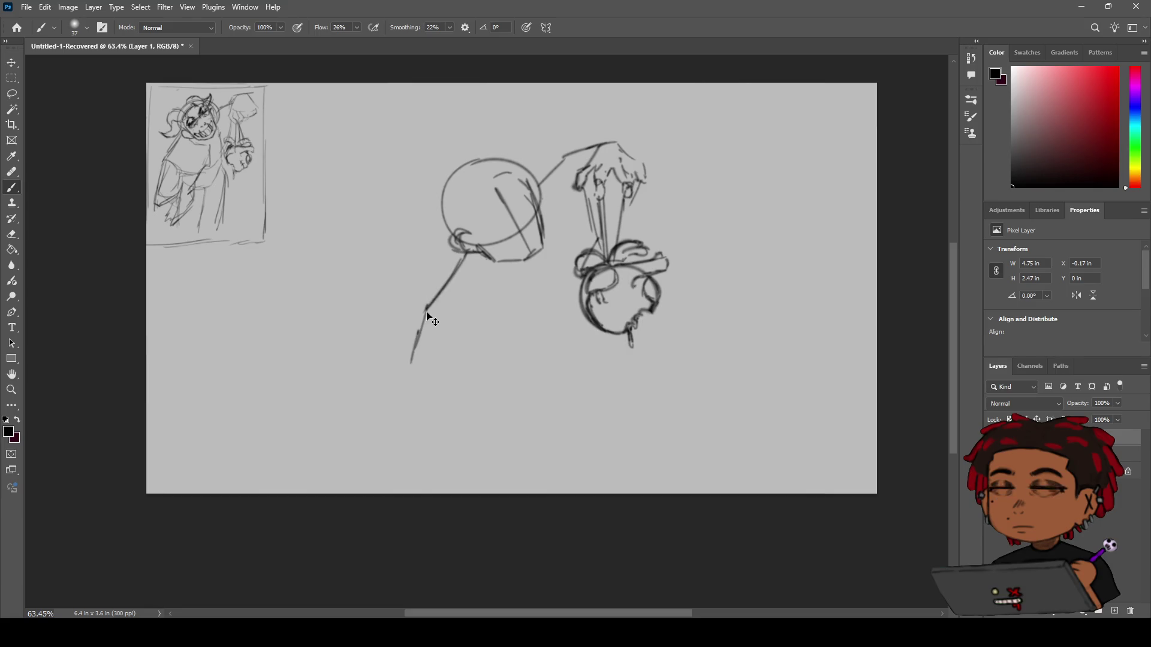
key("ctrl+z")
mouse_move(425, 307)
left_mouse_down()
mouse_move(419, 347)
mouse_move(429, 360)
mouse_move(462, 375)
mouse_move(468, 350)
left_mouse_up()
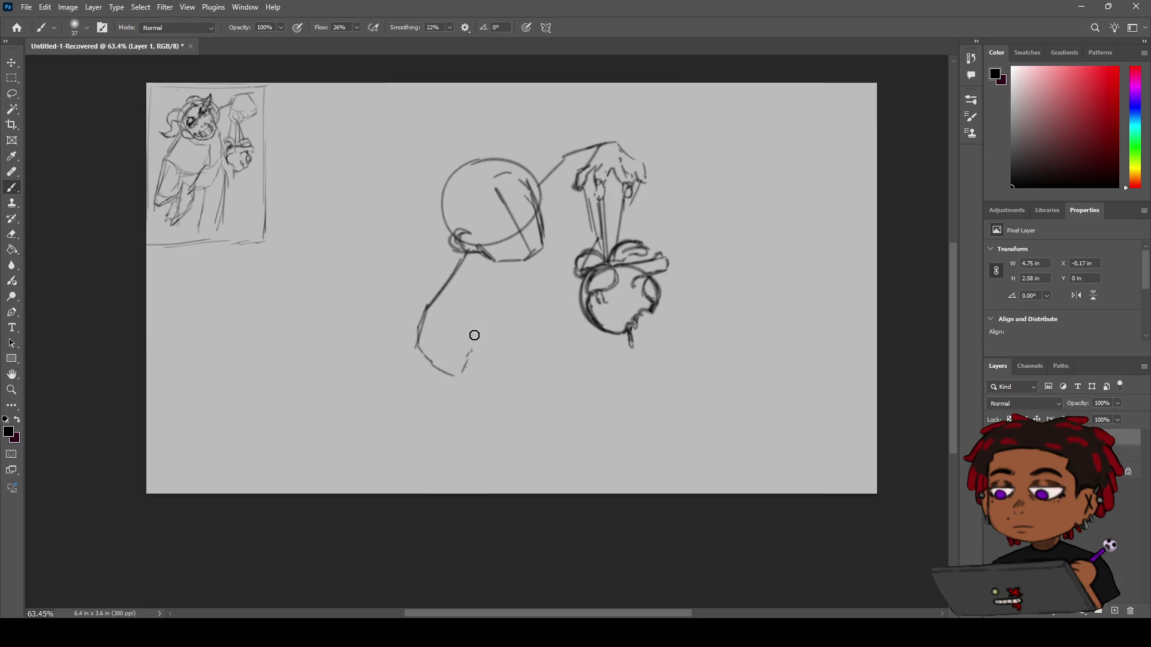
mouse_move(463, 308)
left_mouse_down()
mouse_move(482, 348)
mouse_move(451, 373)
mouse_move(479, 405)
left_mouse_up()
key("ctrl+z")
left_click_drag(477, 362, 496, 423)
Erase the small stray shoulder marks at the lower left.
key("e")
mouse_move(458, 344)
left_mouse_down()
mouse_move(437, 368)
mouse_move(491, 390)
left_mouse_up()
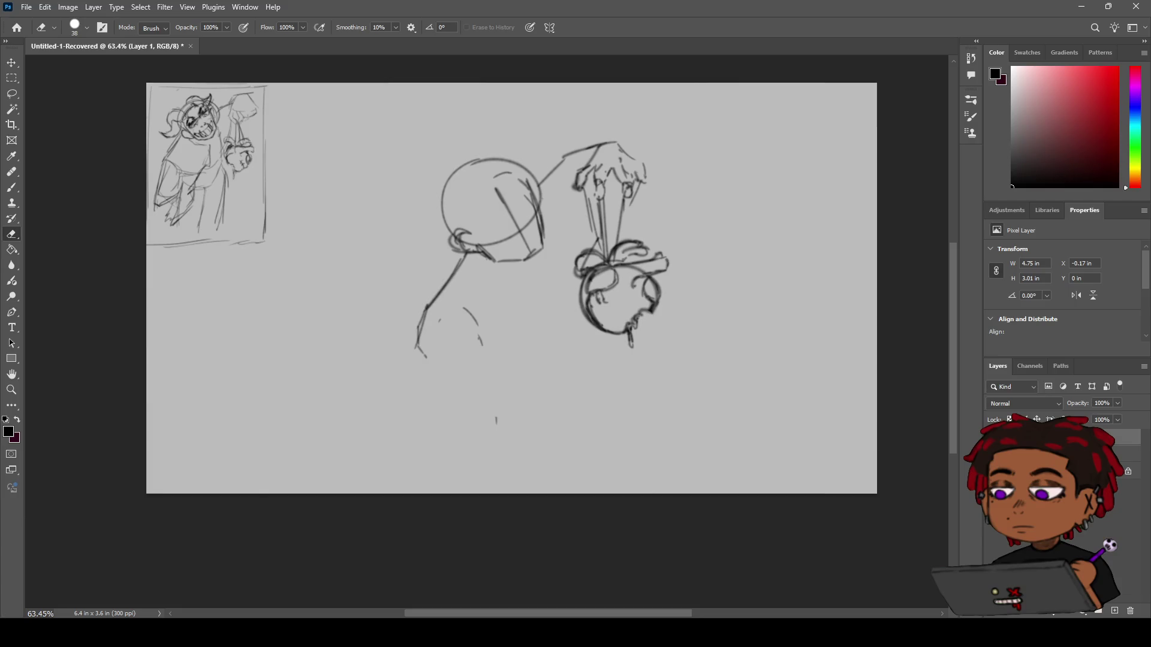
key("z")
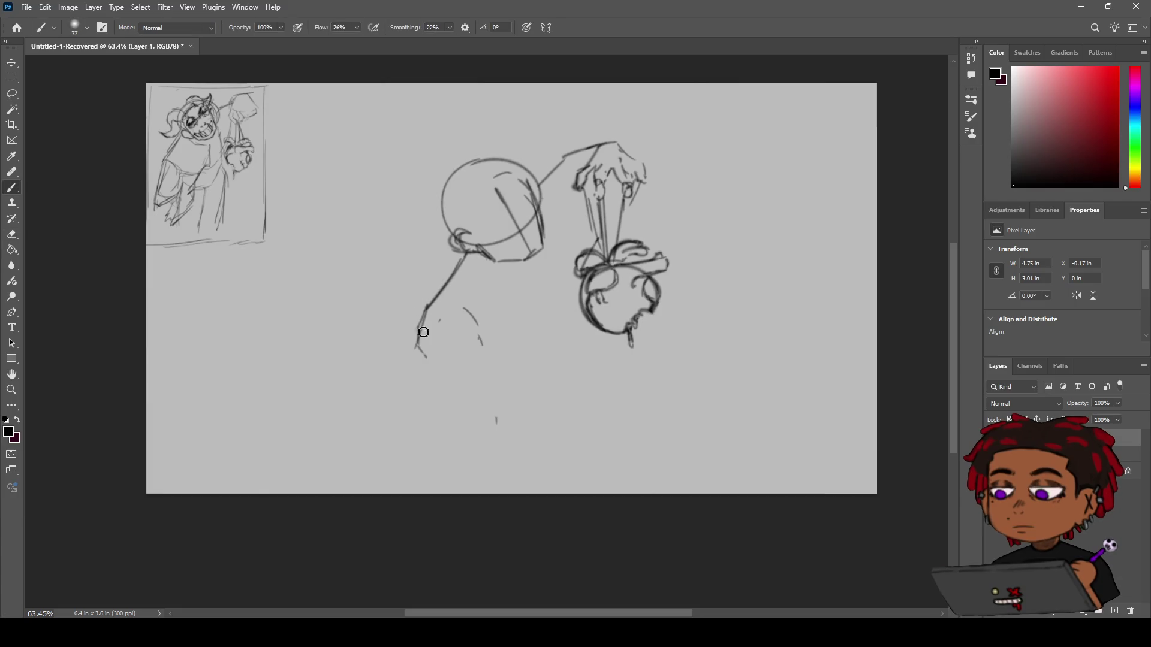